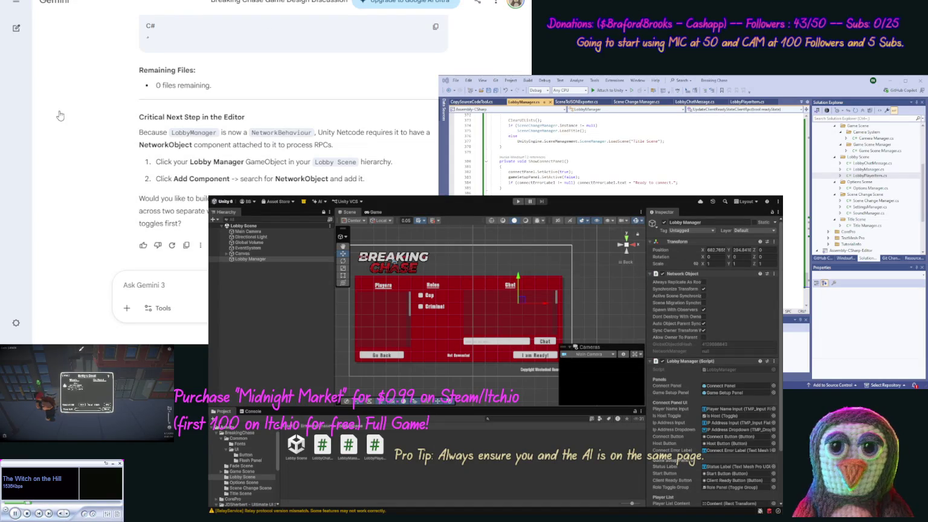
Step: Select the Lobby Manager object in the Lobby Scene hierarchy
middle_click(85, 90)
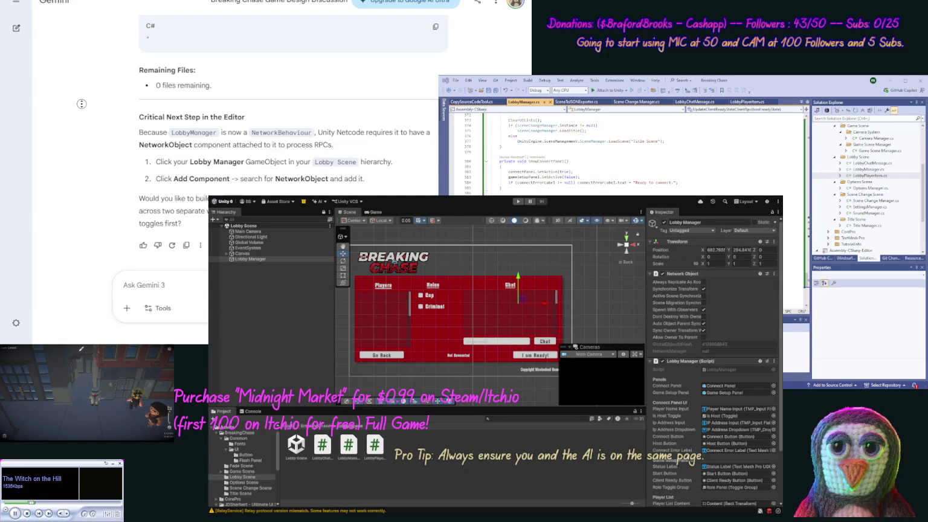
middle_click(76, 120)
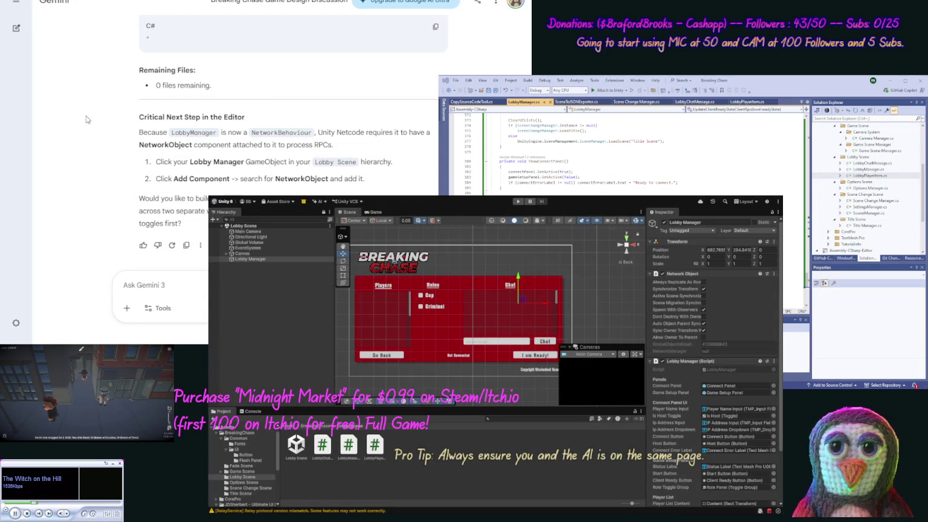
left_click(87, 119)
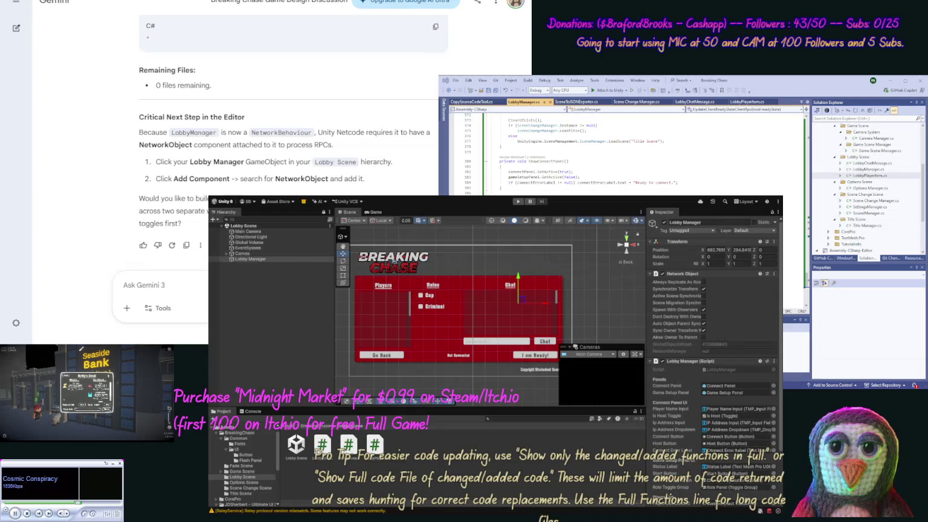
left_click(250, 260)
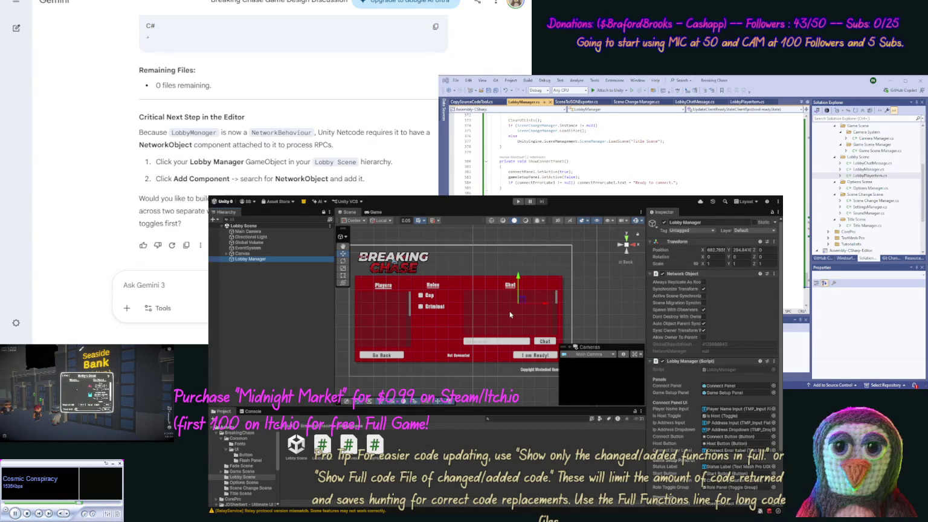
left_click(648, 337)
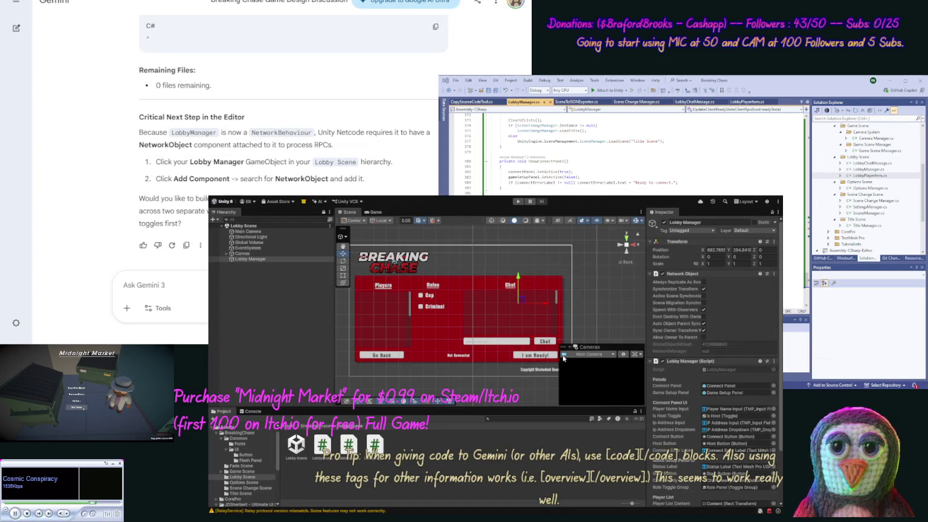
Step: Reselect the Lobby Manager object to check its NetworkObject and LobbyManager components
left_click(505, 211)
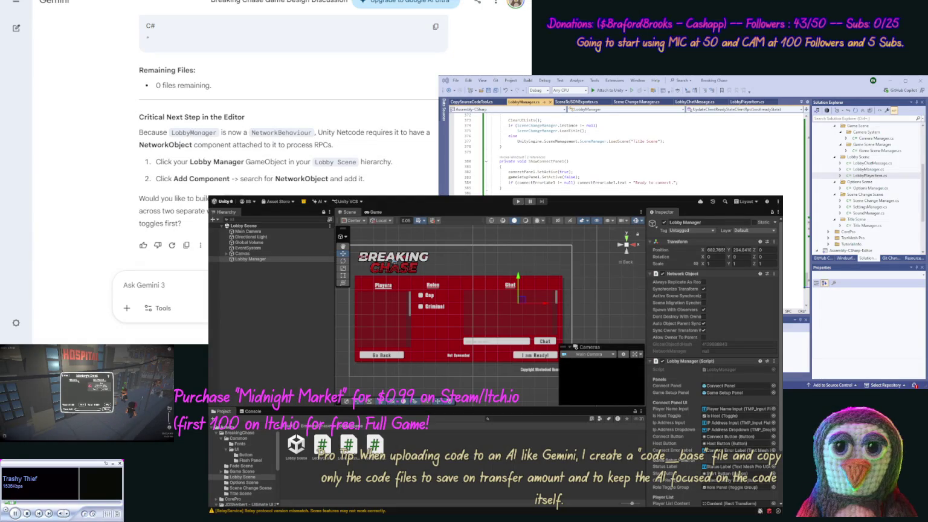
Step: Ask Gemini how to use Unity's multi-viewer to test multiplayer builds
type("Actually,")
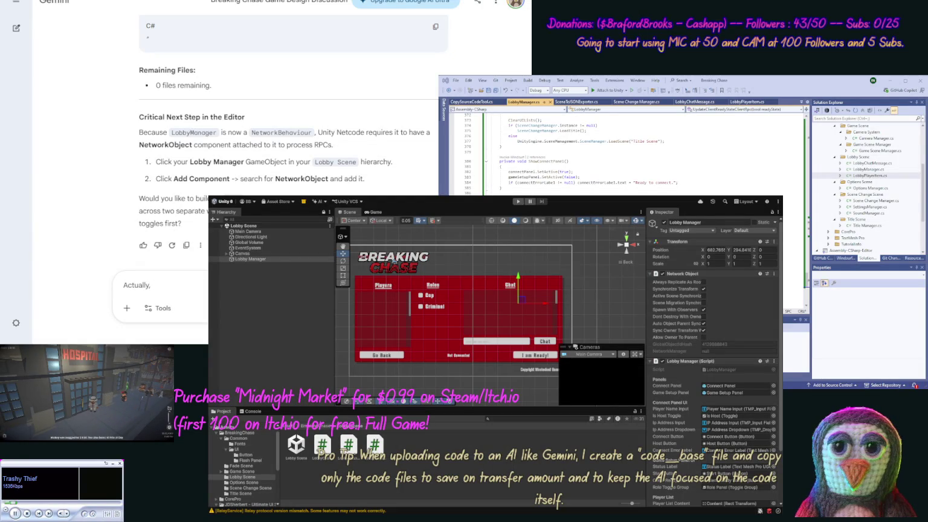
type(" how do we")
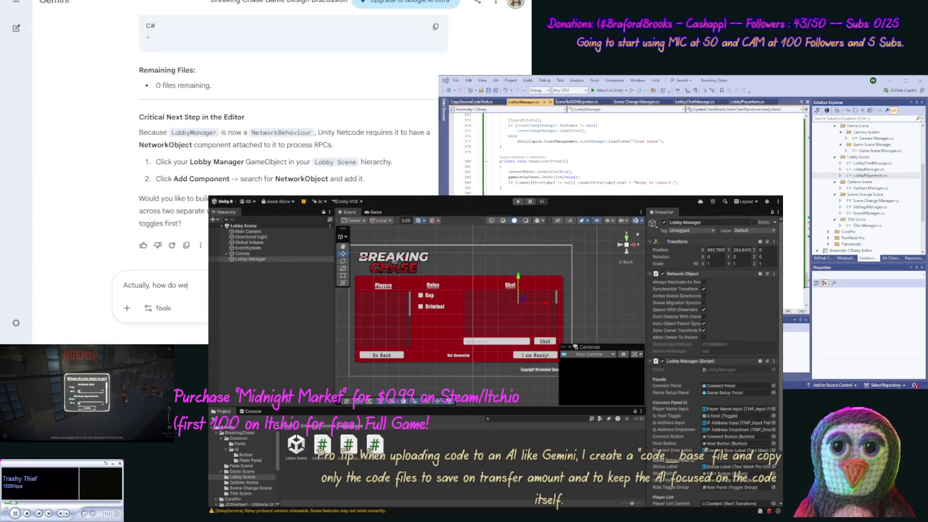
type(" use U")
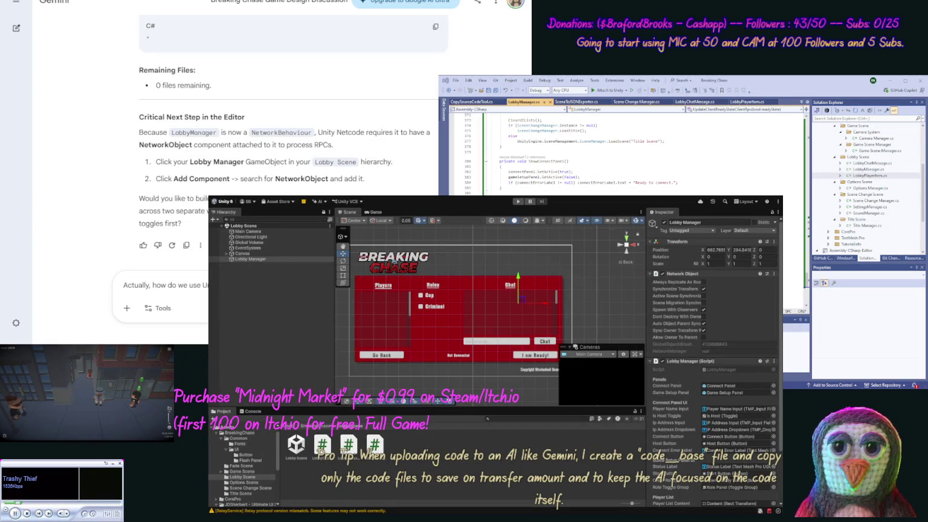
key("Return")
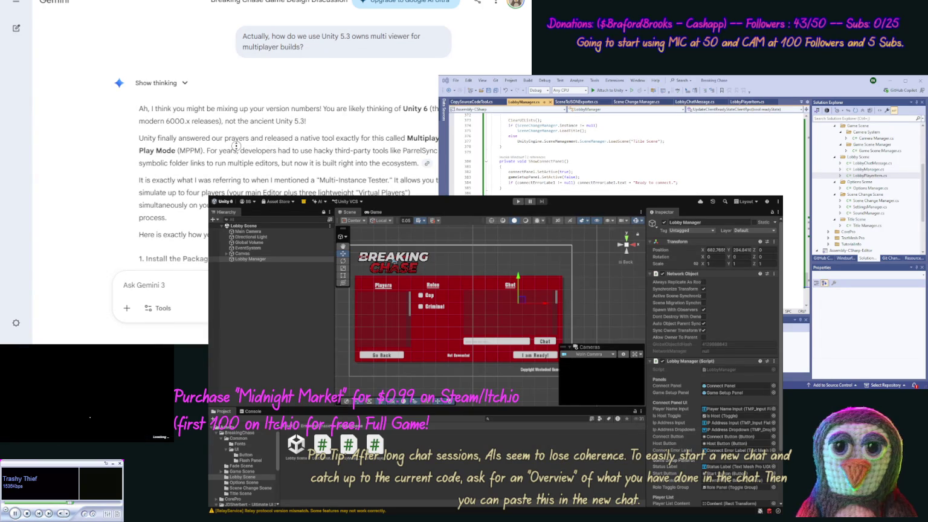
Step: Change the question's version from Unity 5.3 to 6.3 and resubmit it to Gemini
scroll(237, 146, "up", 1)
left_click(223, 96)
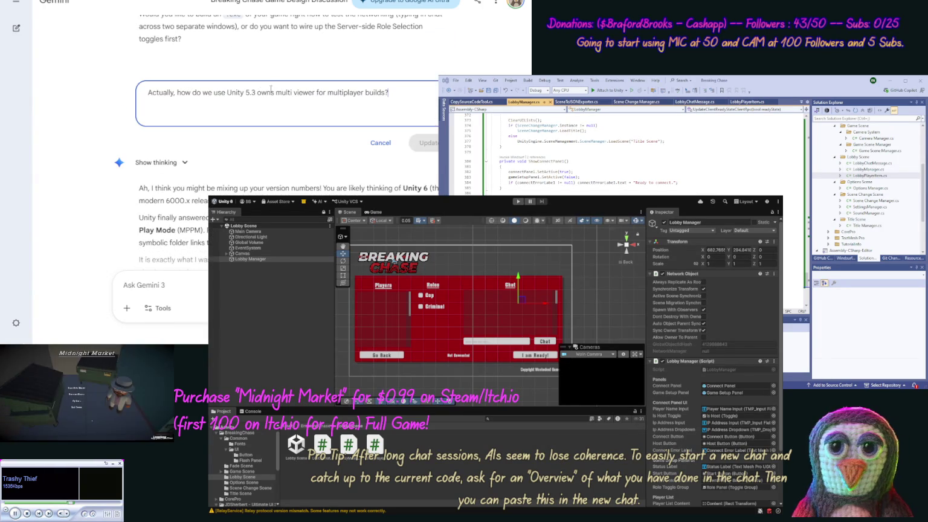
key("Delete")
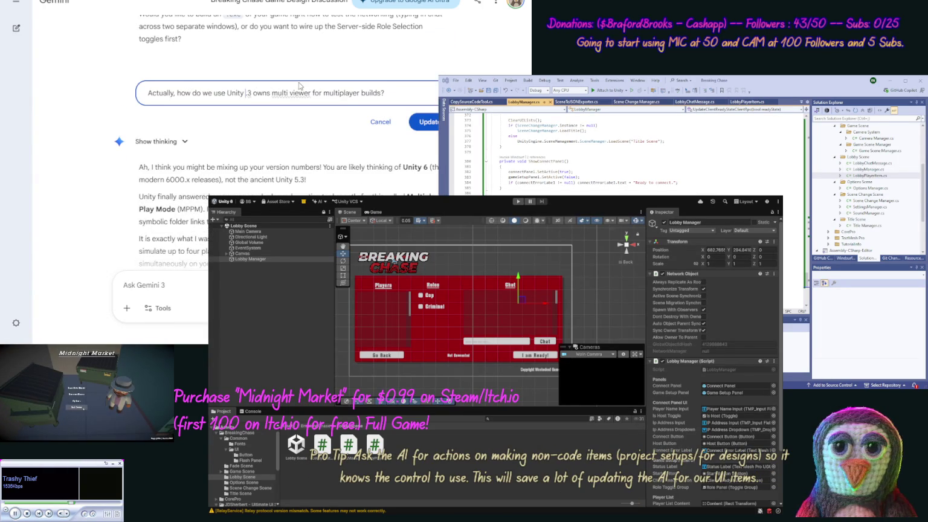
type("6")
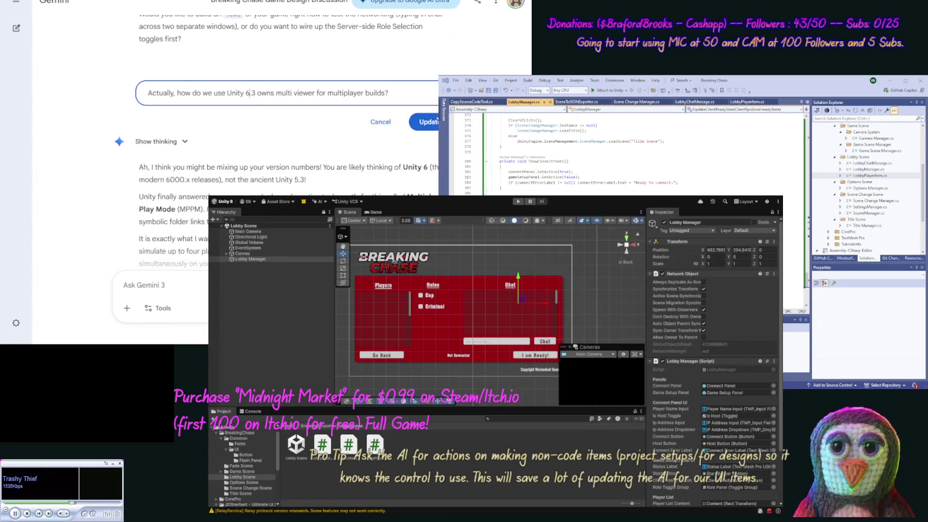
left_click(419, 123)
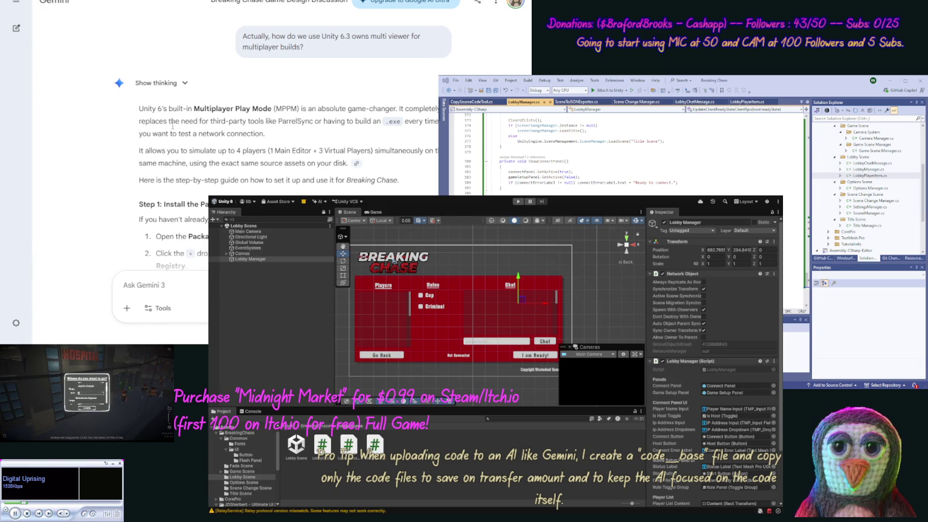
Step: Scroll down to read Gemini's Multiplayer Play Mode setup, starting with installing the package
scroll(245, 86, "down", 3)
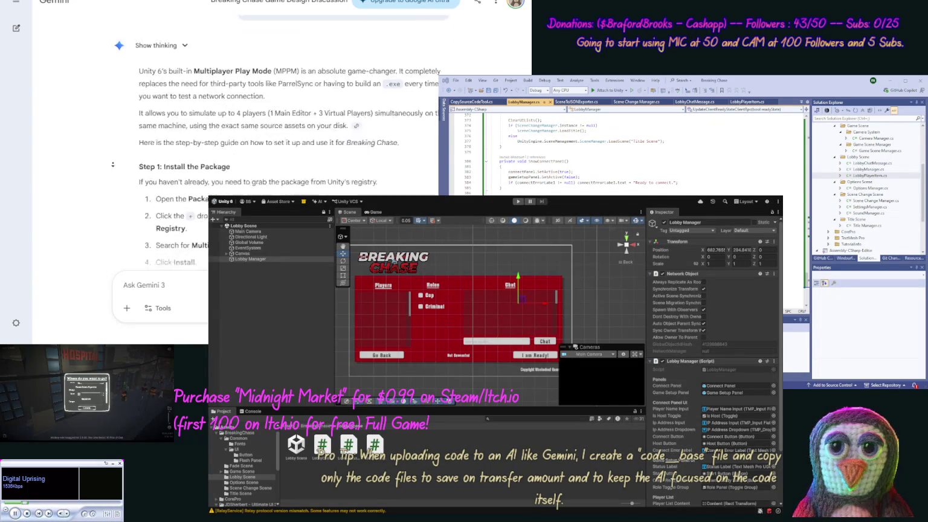
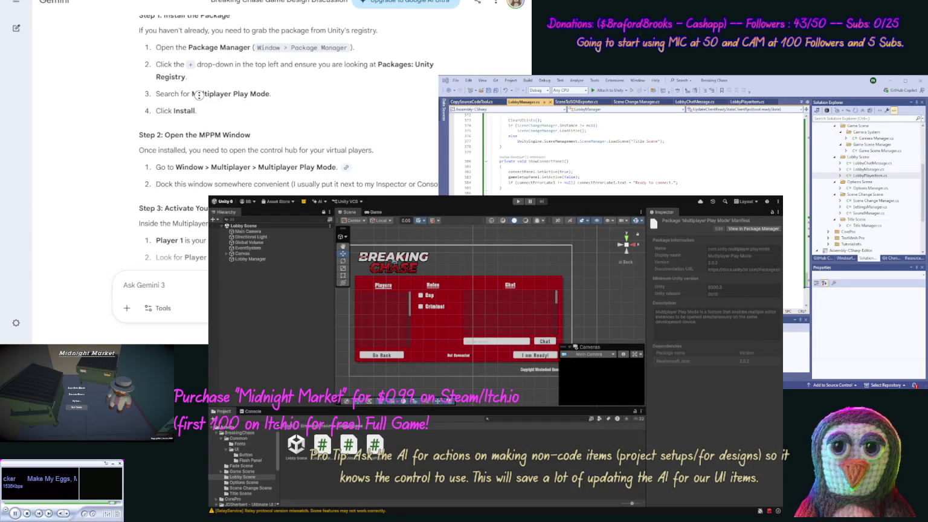
Step: Scroll Gemini's reply to Steps 3 and 4, then show the Console log messages
scroll(198, 109, "down", 3)
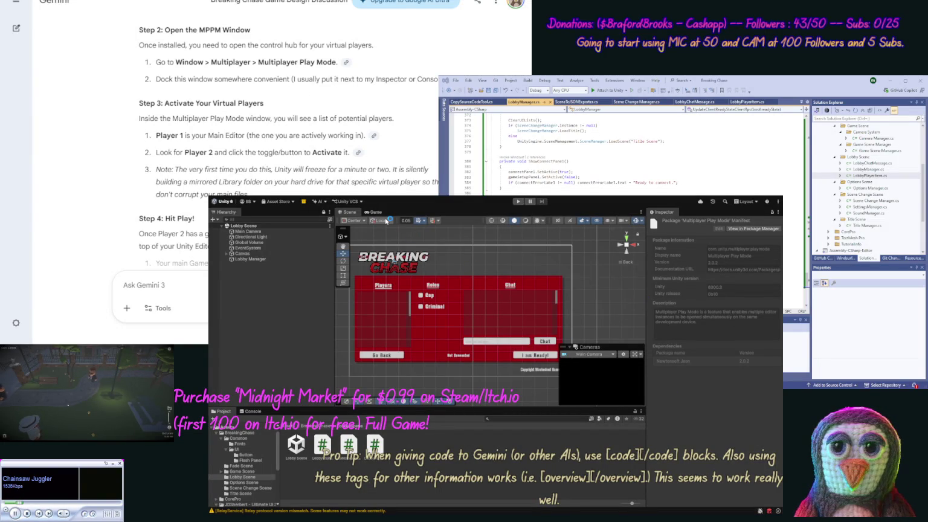
left_click(253, 412)
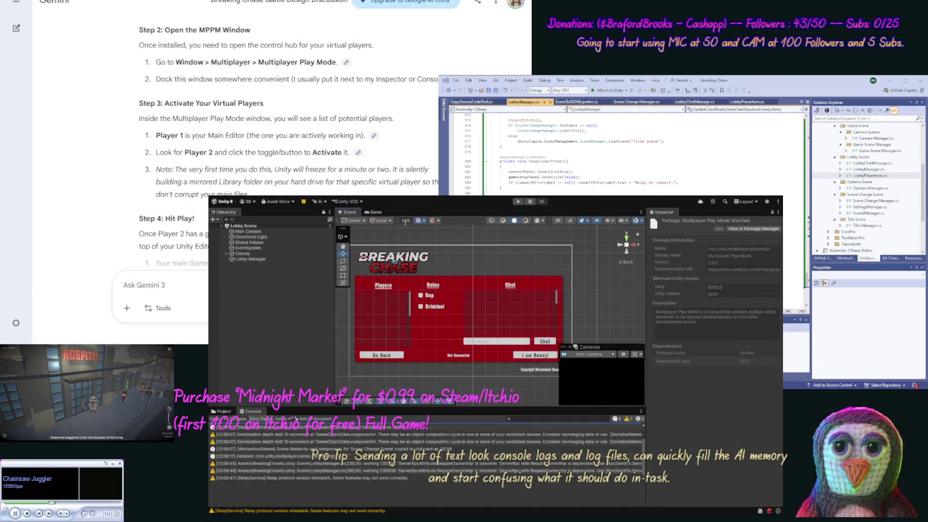
Step: Switch to the Game view of the lobby and list the Packages folder's contents
left_click(373, 212)
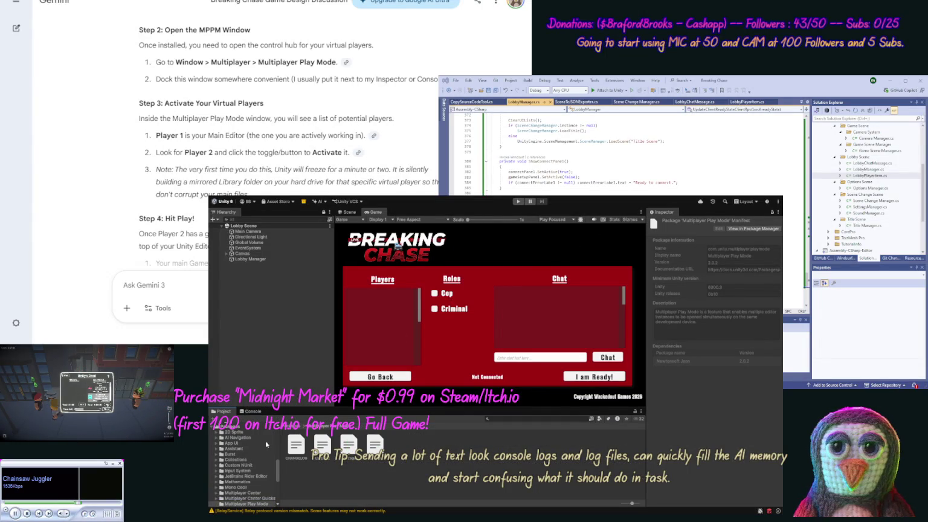
left_click(224, 428)
Step: Collapse Packages and open the Lobby Scene folder under Assets/BreakingChase, passing Title Scene
left_click(215, 427)
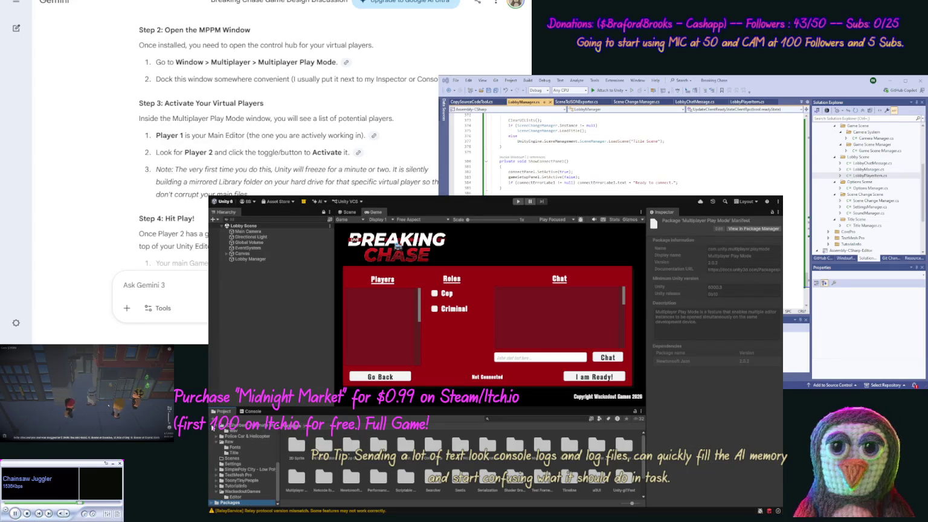
scroll(276, 448, "up", 10)
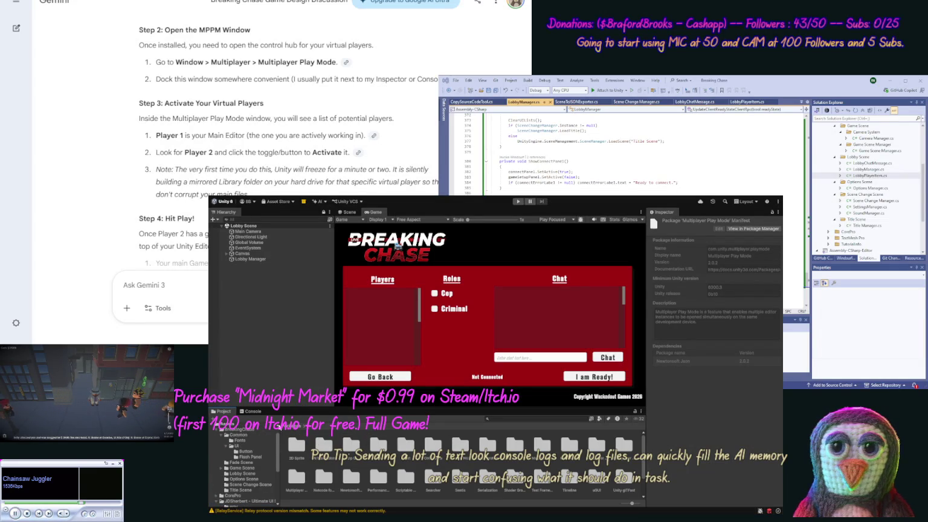
scroll(278, 453, "down", 10)
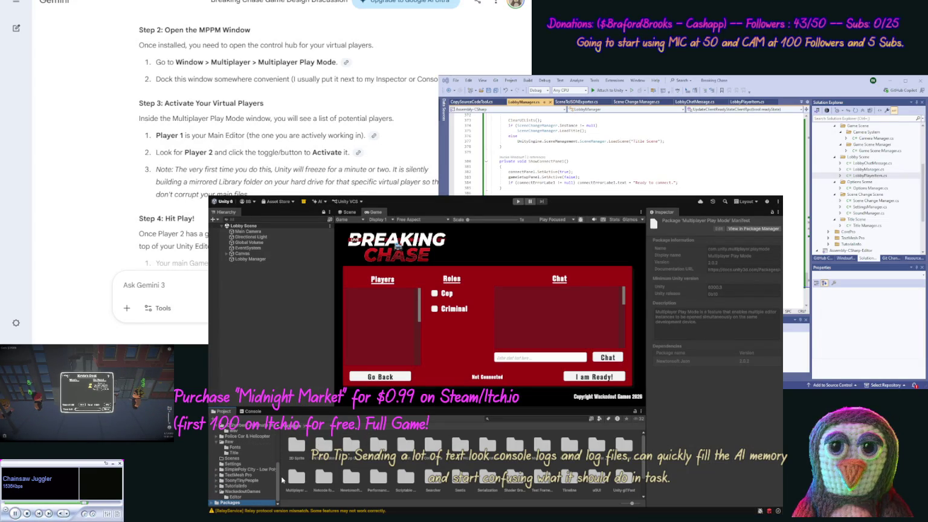
scroll(282, 475, "up", 10)
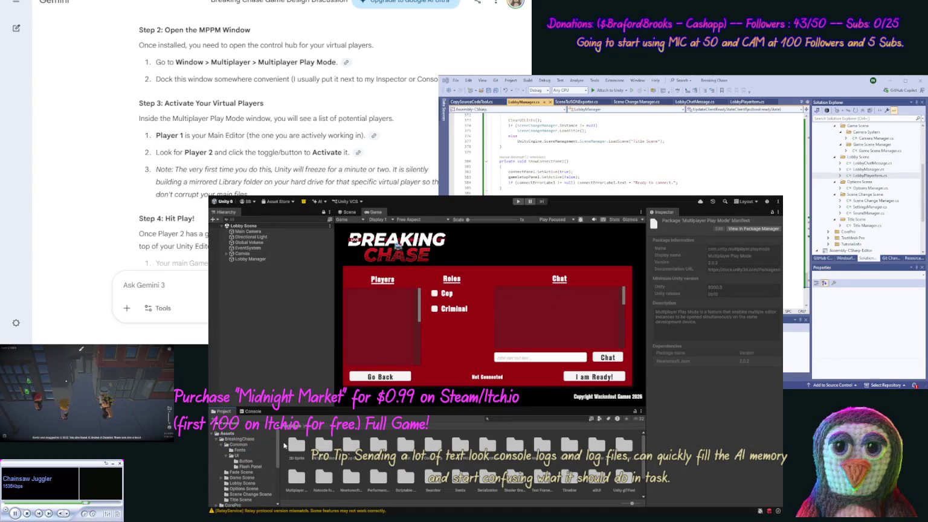
left_click(251, 500)
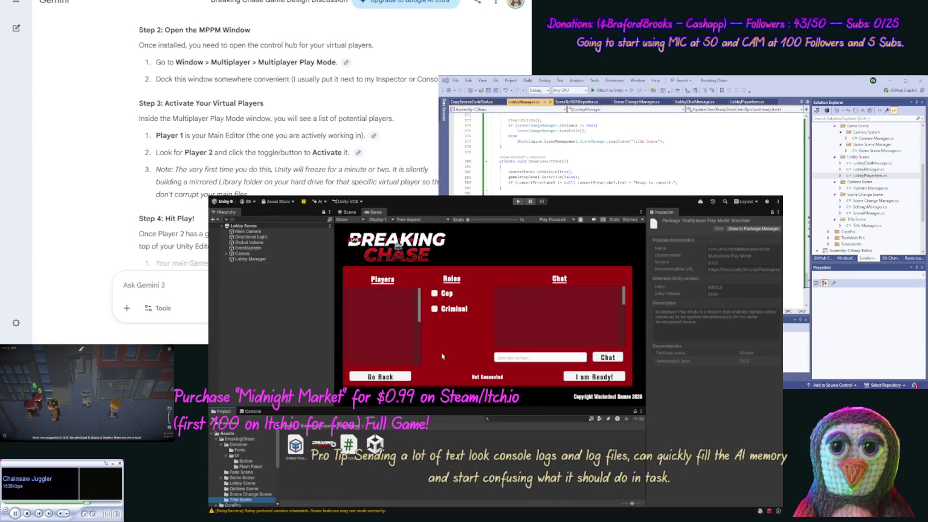
left_click(248, 483)
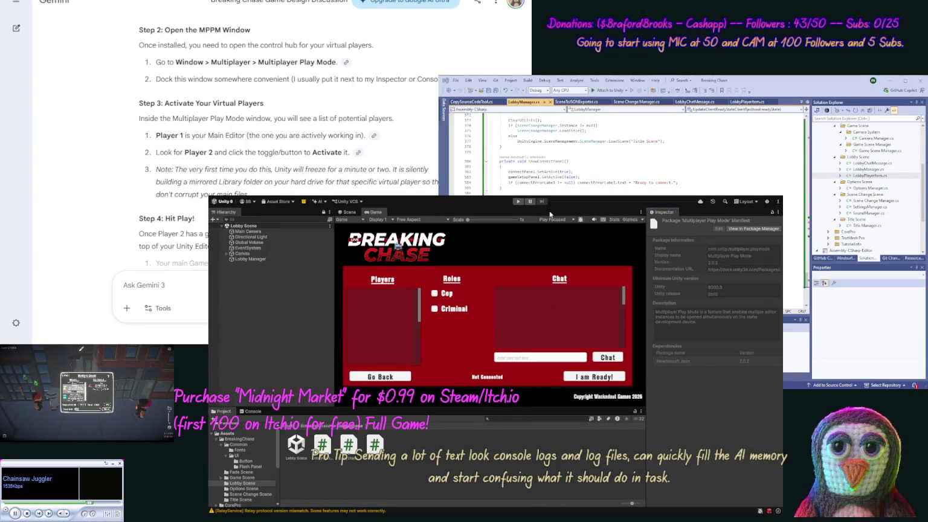
Step: Run Breaking Chase in Play Mode, then stop it
left_click(517, 202)
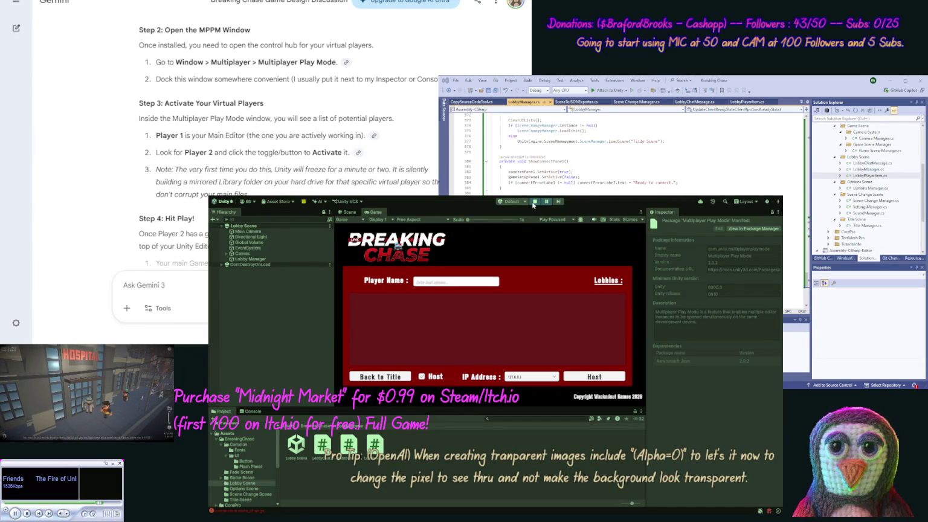
left_click(533, 204)
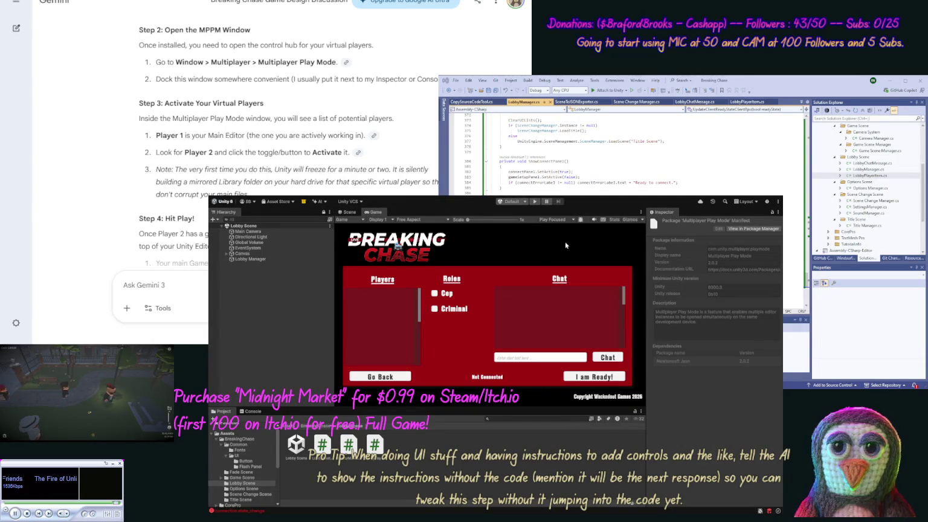
Step: Open the Play Mode Scenarios panel beside the Inspector, then stop the running game
left_click(702, 218)
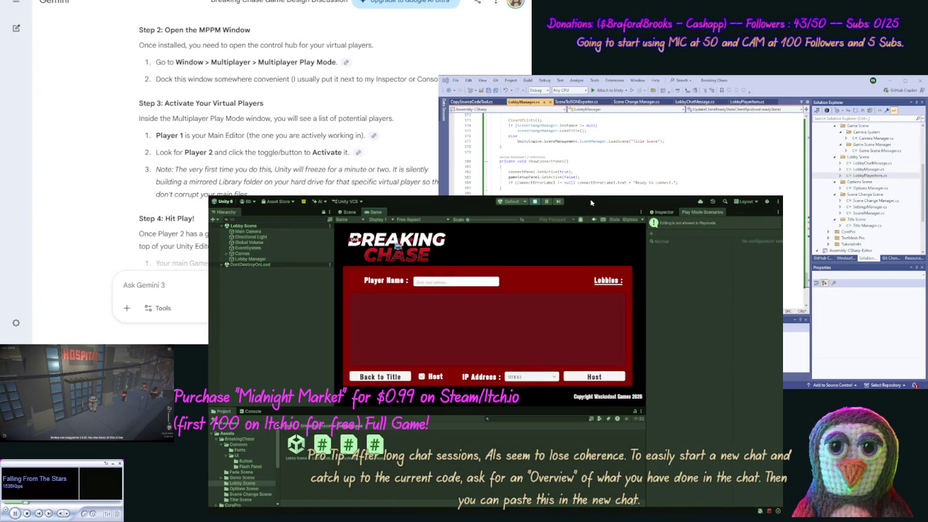
left_click(534, 202)
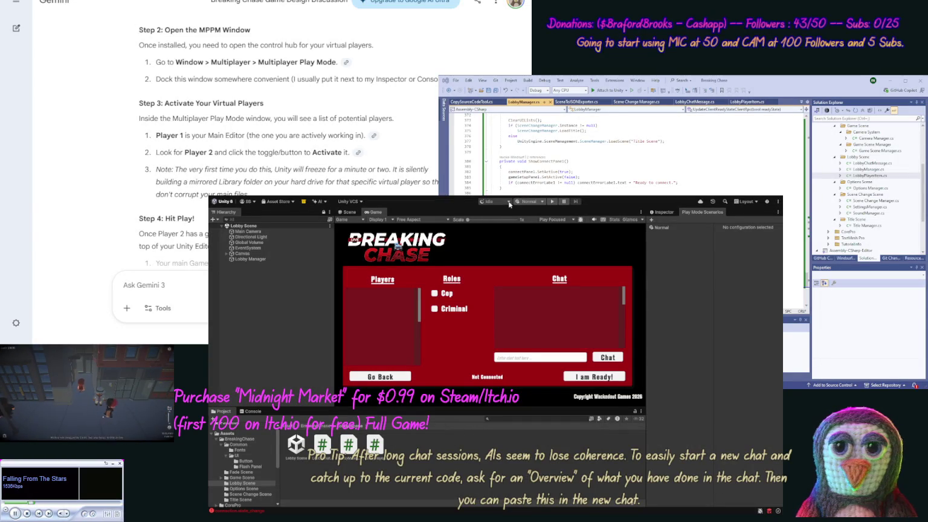
Step: Start Play Mode again on the title screen and show the Console log messages
left_click(552, 201)
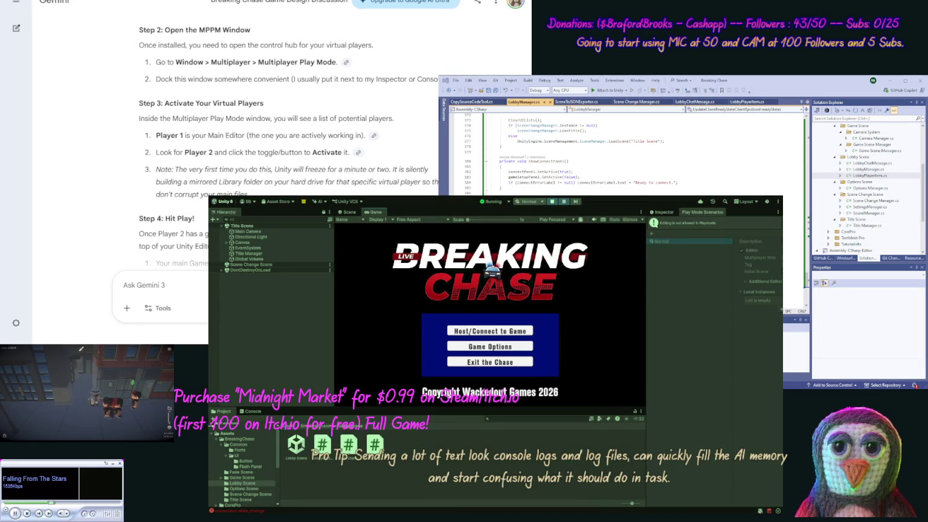
left_click(253, 411)
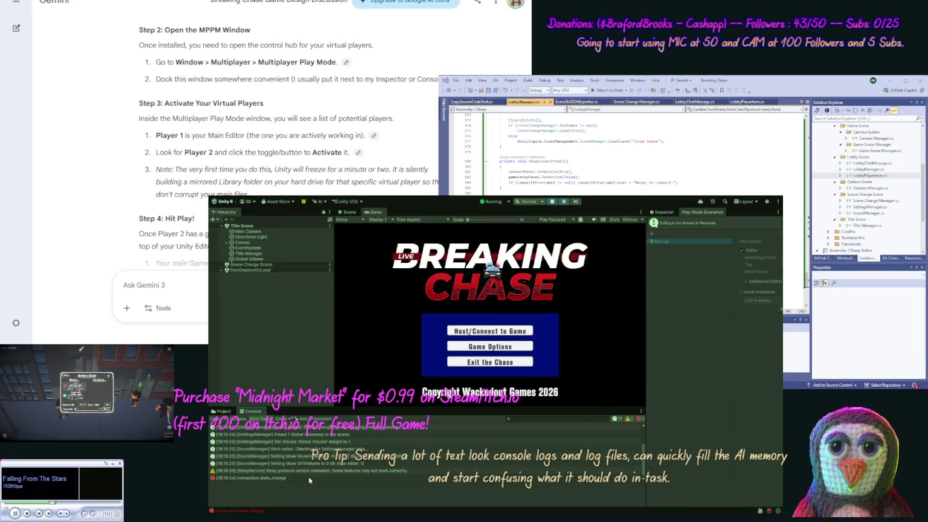
Step: Go from the title screen to the lobby and host a game as player 'test'
left_click(565, 202)
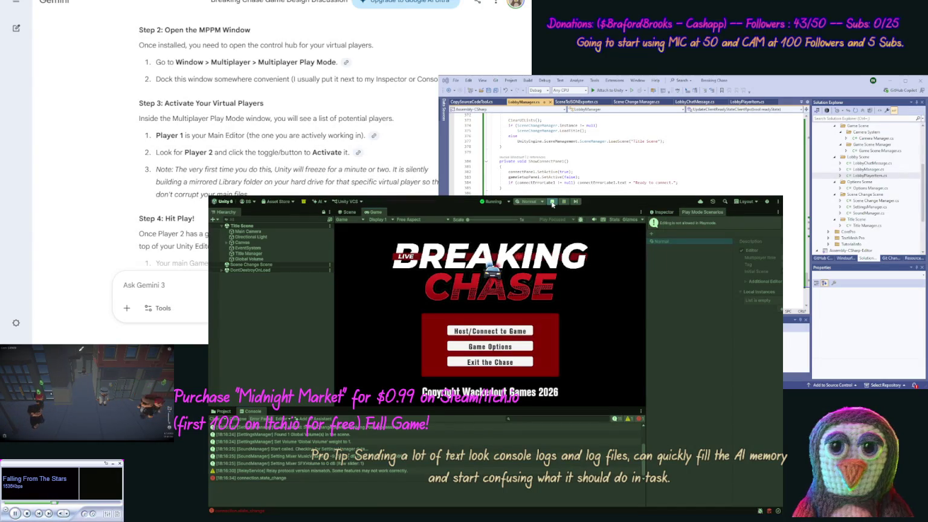
left_click(489, 336)
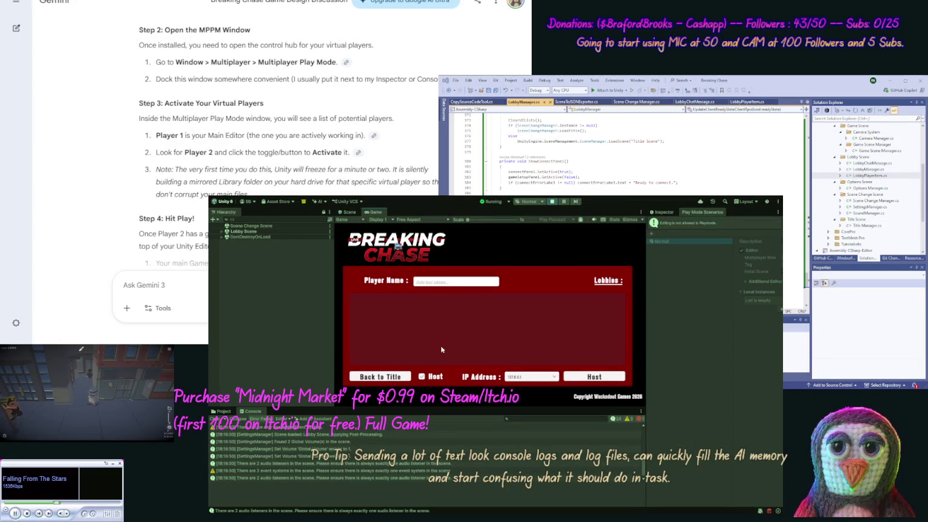
left_click(611, 379)
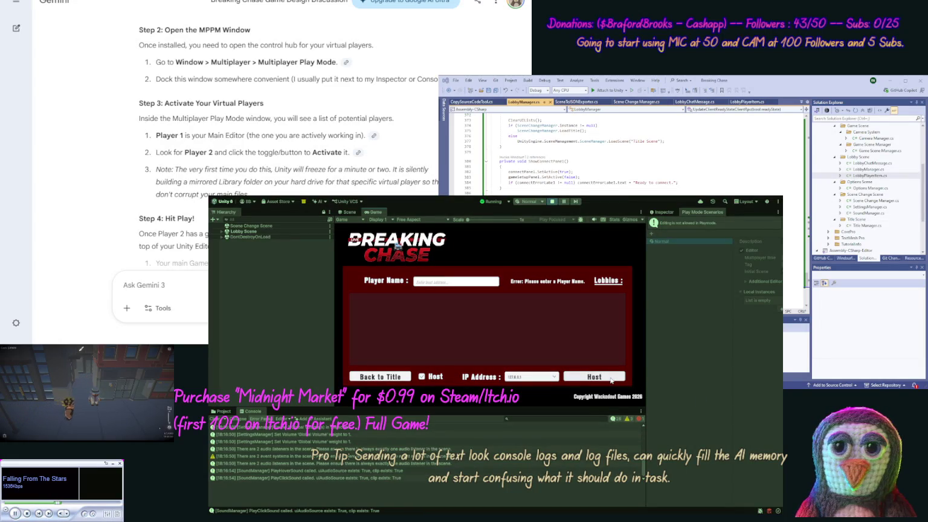
left_click(460, 281)
type("test")
left_click(596, 377)
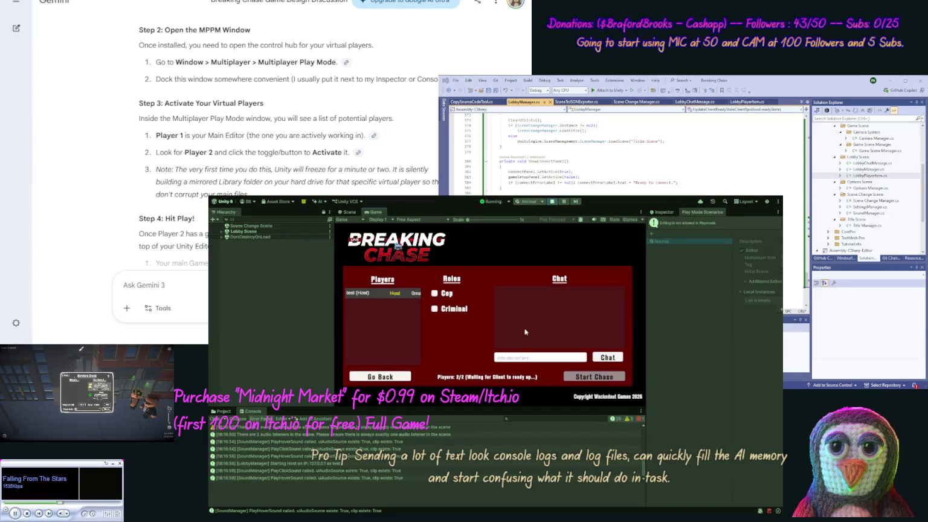